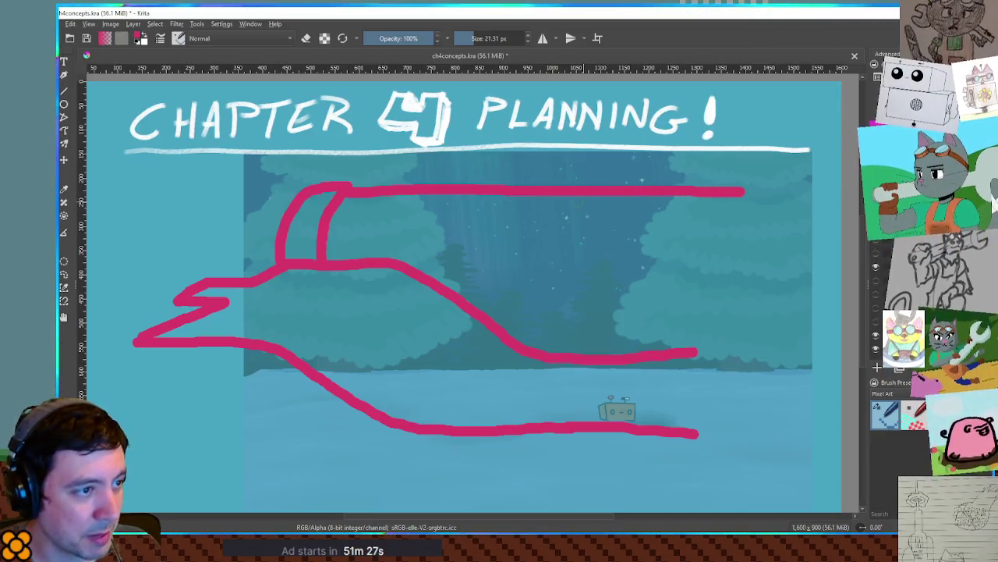
# - Paint two vertical lines across the rear body and start a curved tail, undoing one stray stroke
pyautogui.moveTo(601, 184)
pyautogui.mouseDown()
pyautogui.moveTo(589, 281)
pyautogui.moveTo(616, 359)
pyautogui.mouseUp()
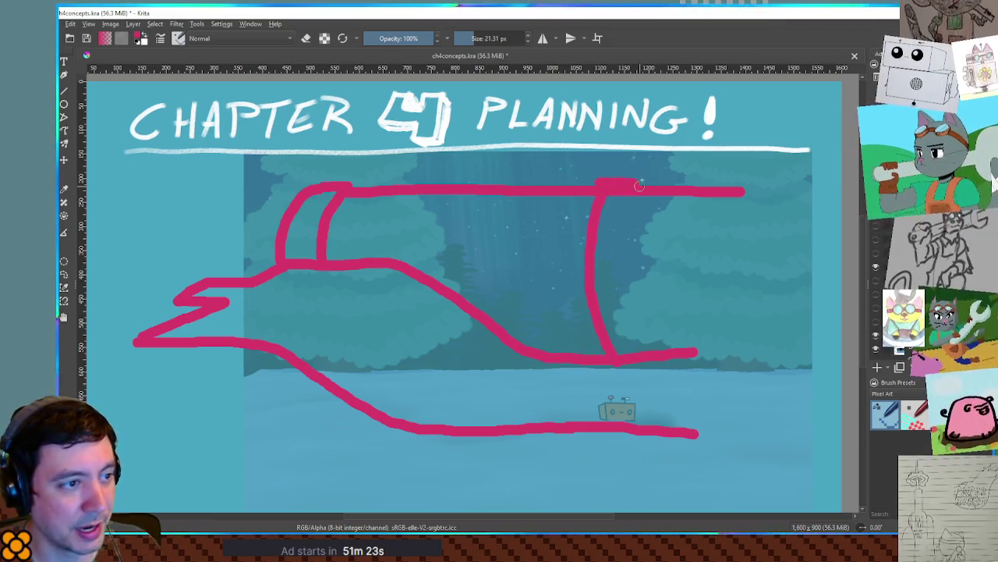
pyautogui.moveTo(639, 185)
pyautogui.mouseDown()
pyautogui.moveTo(630, 308)
pyautogui.moveTo(642, 357)
pyautogui.mouseUp()
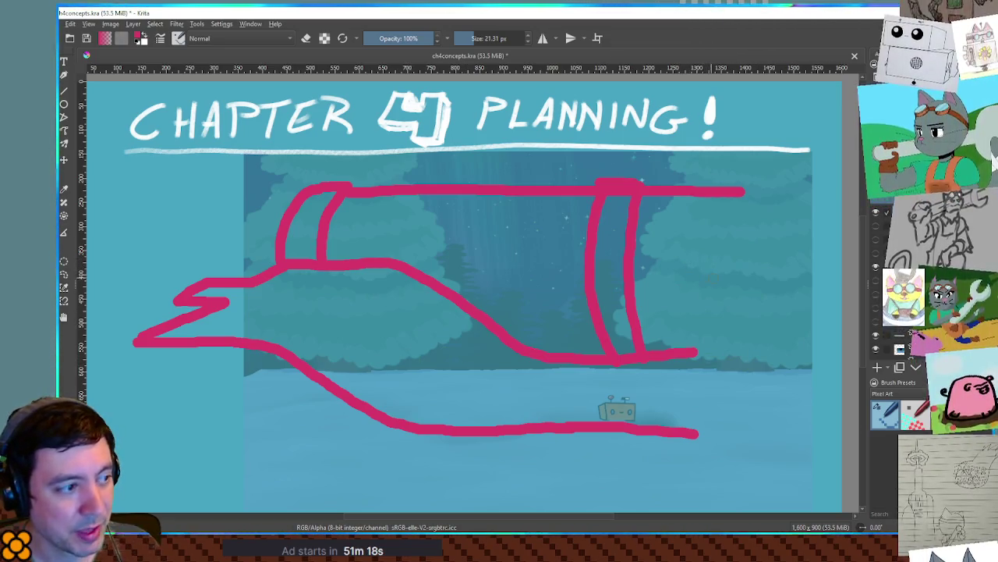
pyautogui.moveTo(727, 272); pyautogui.dragTo(689, 312)
pyautogui.hotkey('ctrl', 'z')
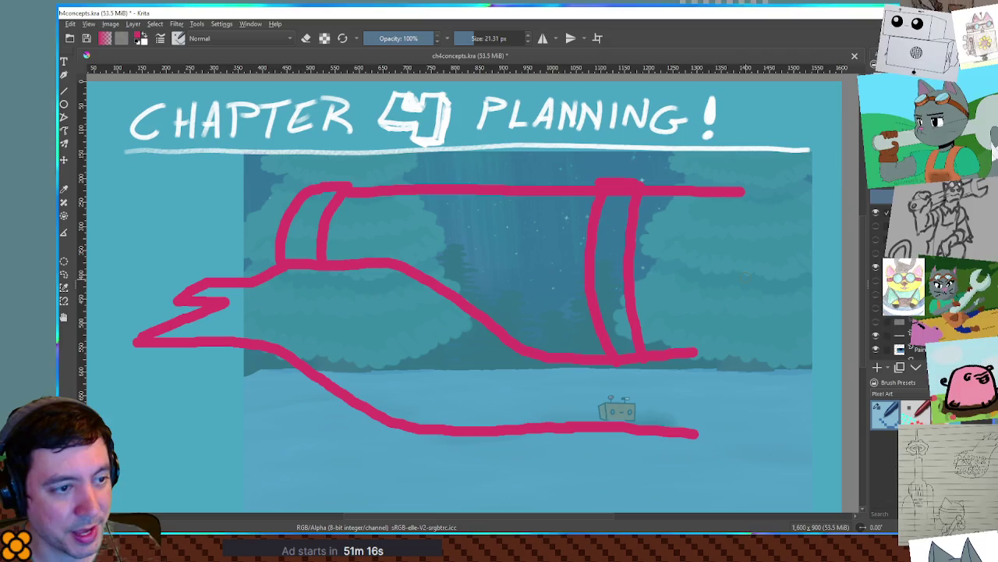
pyautogui.moveTo(750, 277)
pyautogui.mouseDown()
pyautogui.moveTo(691, 313)
pyautogui.moveTo(696, 429)
pyautogui.mouseUp()
# - Draw the rear tail-fin strokes and a closed double line along the vehicle's middle
pyautogui.moveTo(690, 318); pyautogui.dragTo(791, 317)
pyautogui.moveTo(743, 277); pyautogui.dragTo(808, 268)
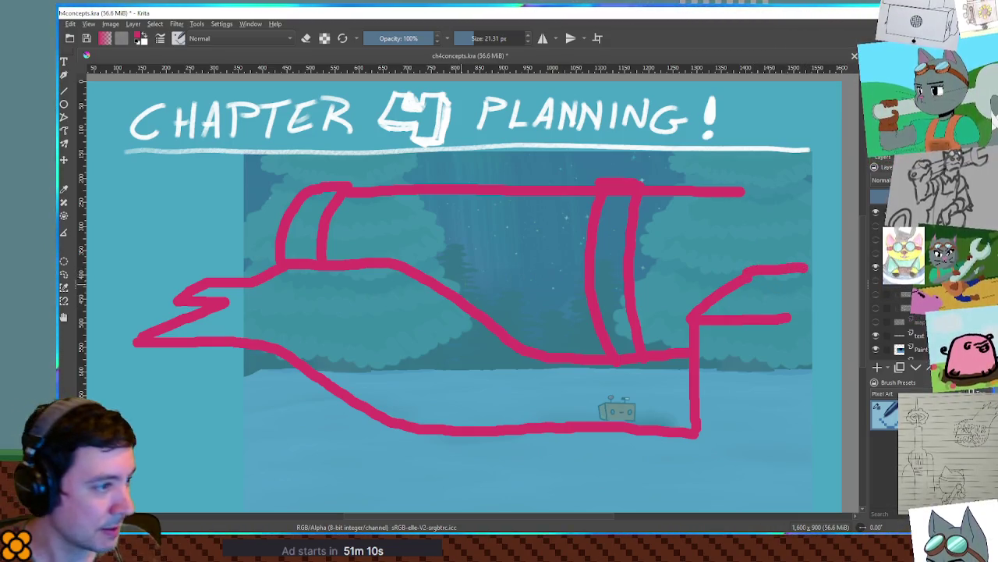
pyautogui.moveTo(422, 265); pyautogui.dragTo(585, 265)
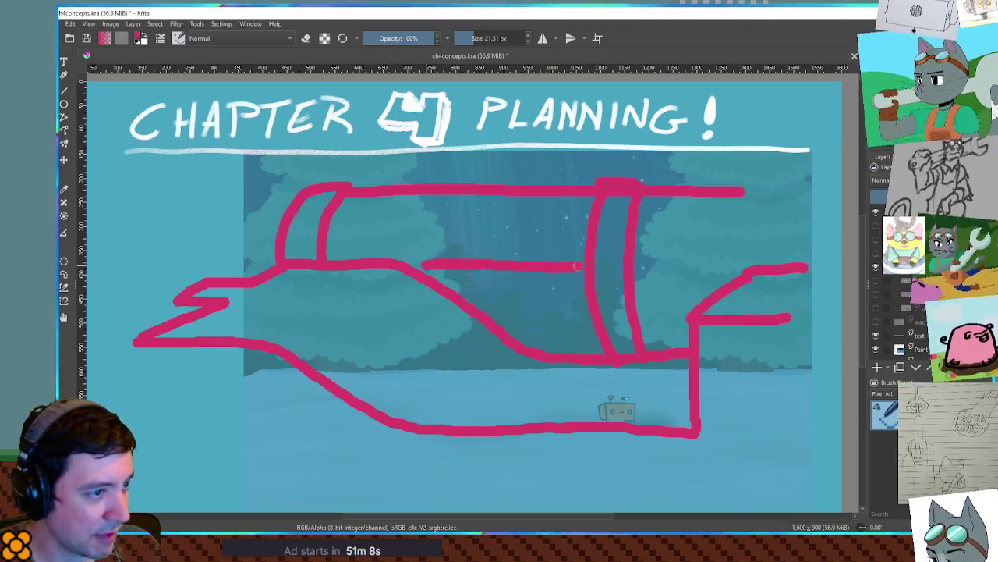
pyautogui.moveTo(416, 279)
pyautogui.mouseDown()
pyautogui.moveTo(577, 282)
pyautogui.moveTo(598, 268)
pyautogui.mouseUp()
pyautogui.moveTo(430, 263)
pyautogui.mouseDown()
pyautogui.moveTo(406, 275)
pyautogui.moveTo(421, 282)
pyautogui.mouseUp()
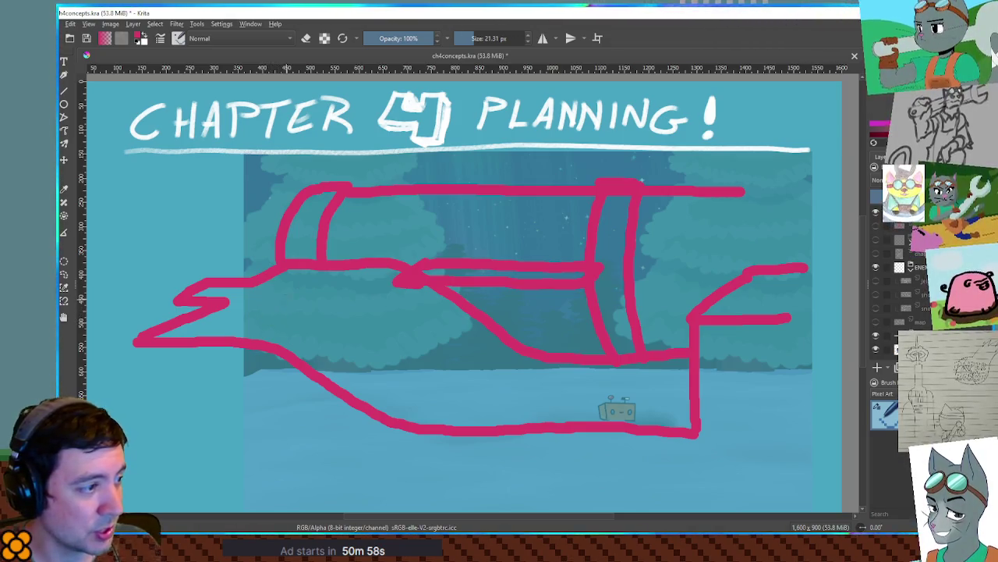
# - Paint a dot and dotted trail under the cabin, a filled rear circle, and a wavy middle stroke
pyautogui.moveTo(301, 279); pyautogui.dragTo(309, 282)
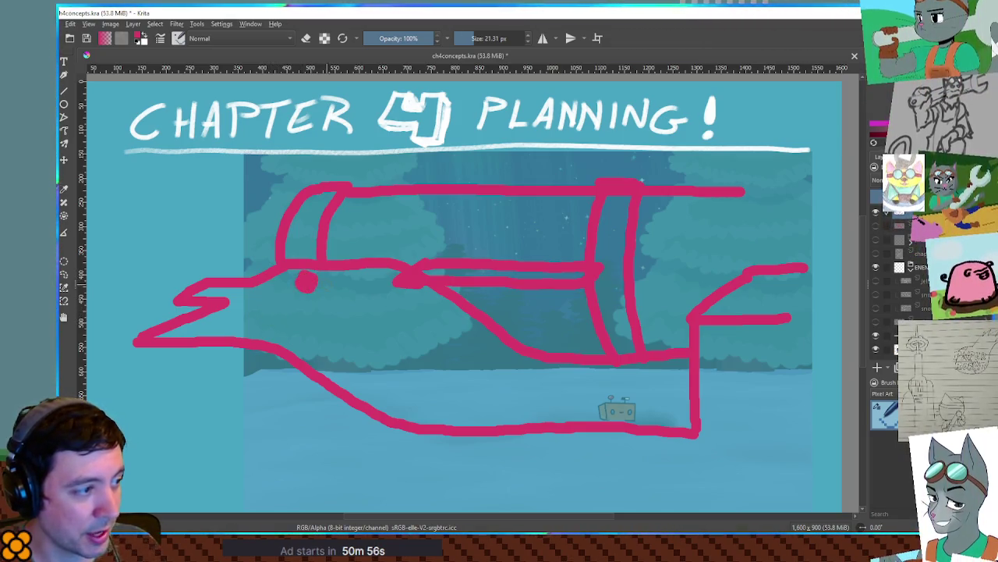
pyautogui.moveTo(359, 303)
pyautogui.mouseDown()
pyautogui.moveTo(428, 345)
pyautogui.moveTo(502, 364)
pyautogui.mouseUp()
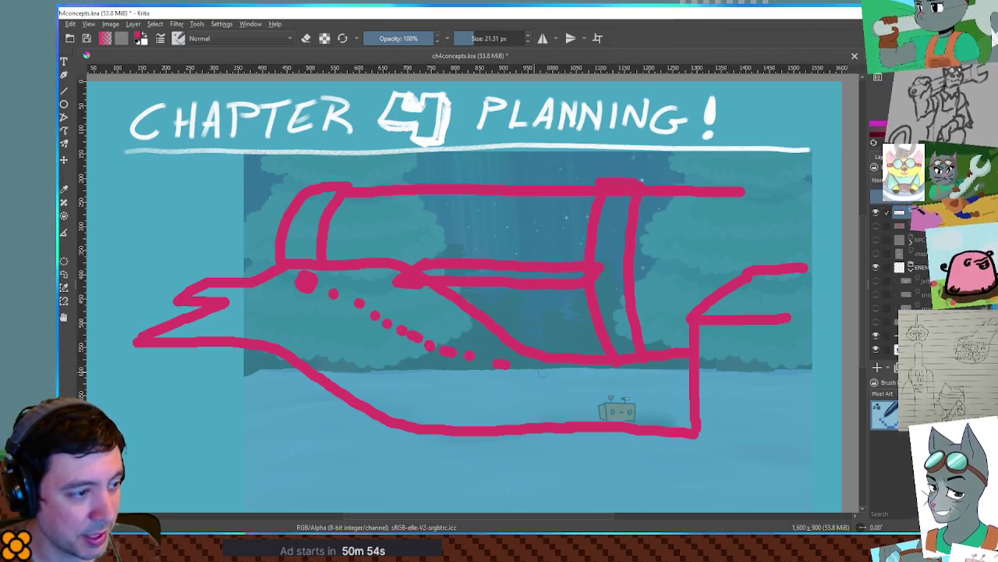
pyautogui.moveTo(677, 287)
pyautogui.mouseDown()
pyautogui.moveTo(628, 290)
pyautogui.moveTo(602, 355)
pyautogui.moveTo(667, 372)
pyautogui.moveTo(689, 331)
pyautogui.mouseUp()
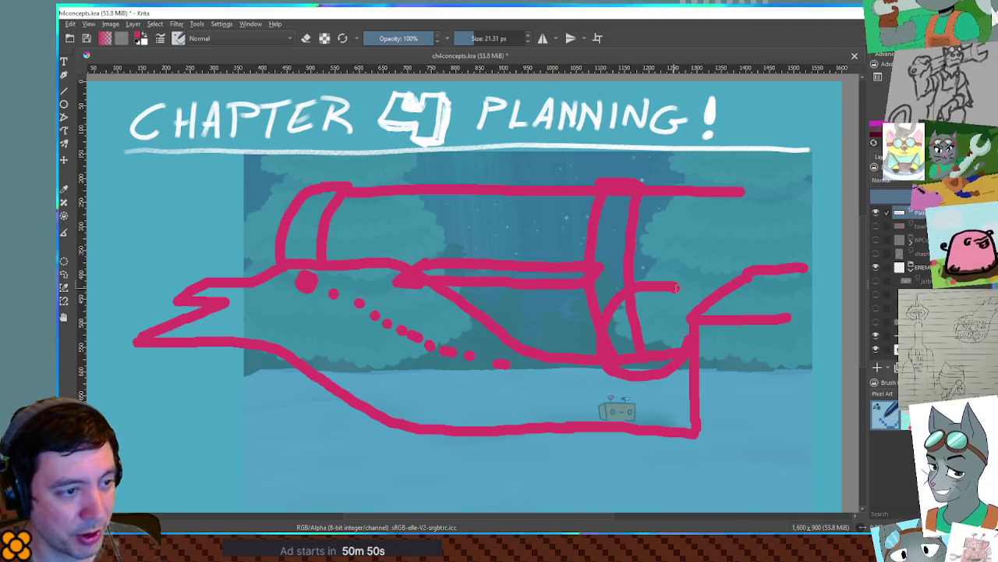
pyautogui.moveTo(676, 287); pyautogui.dragTo(707, 300)
pyautogui.moveTo(644, 294)
pyautogui.mouseDown()
pyautogui.moveTo(607, 343)
pyautogui.moveTo(641, 363)
pyautogui.moveTo(656, 352)
pyautogui.moveTo(649, 318)
pyautogui.moveTo(624, 294)
pyautogui.moveTo(648, 310)
pyautogui.moveTo(654, 293)
pyautogui.moveTo(679, 284)
pyautogui.moveTo(712, 301)
pyautogui.moveTo(675, 314)
pyautogui.moveTo(657, 307)
pyautogui.moveTo(686, 335)
pyautogui.moveTo(670, 344)
pyautogui.moveTo(667, 329)
pyautogui.moveTo(688, 311)
pyautogui.moveTo(656, 381)
pyautogui.moveTo(613, 375)
pyautogui.moveTo(652, 381)
pyautogui.moveTo(689, 360)
pyautogui.mouseUp()
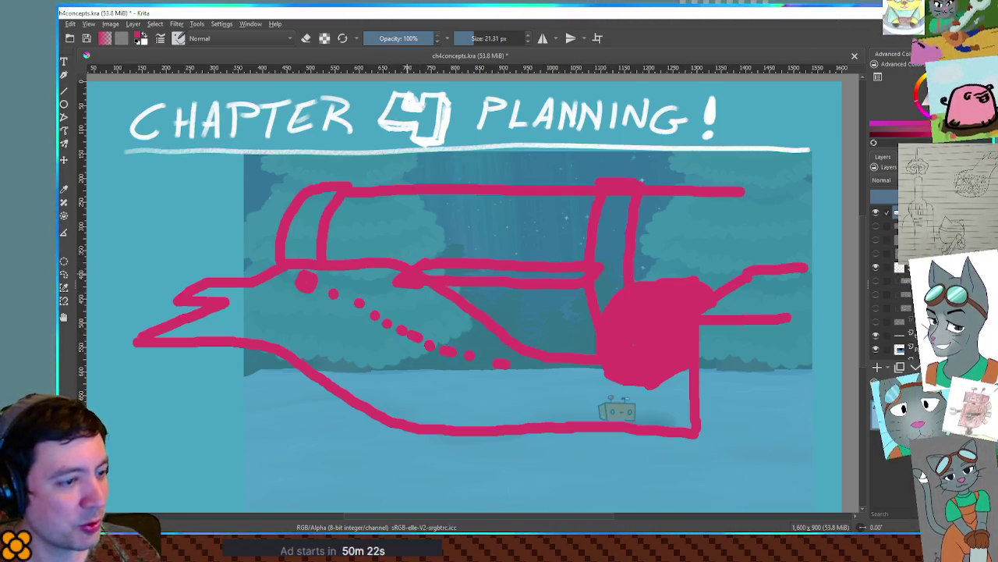
pyautogui.moveTo(340, 266)
pyautogui.mouseDown()
pyautogui.moveTo(673, 269)
pyautogui.moveTo(786, 257)
pyautogui.mouseUp()
# - Undo the wavy magenta stroke drawn across the vehicle's middle with Ctrl+Z
pyautogui.hotkey('ctrl', 'z')
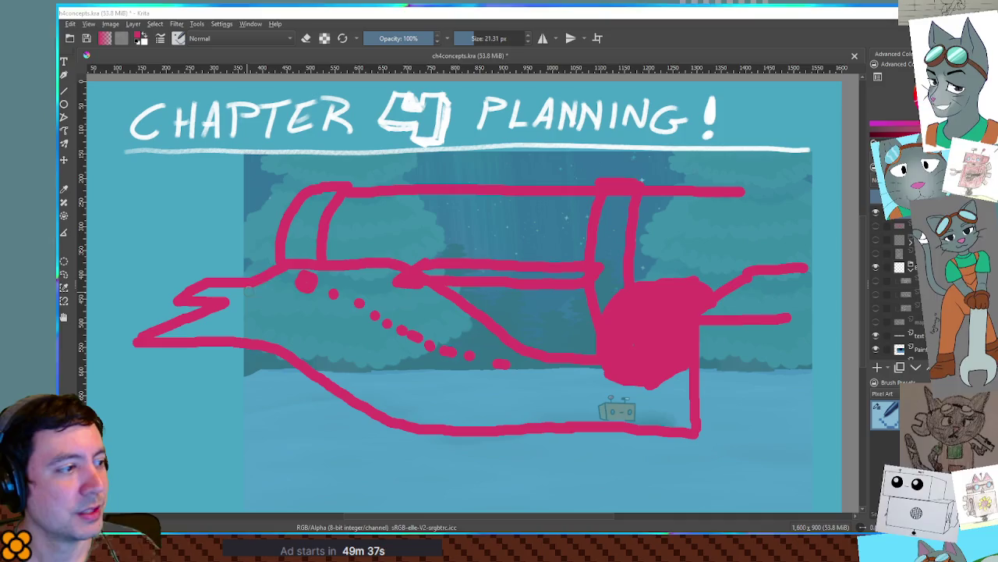
# - Erase and redraw the nose's upper-left edge, then shift the whole vehicle sketch right
pyautogui.moveTo(274, 256)
pyautogui.mouseDown()
pyautogui.moveTo(176, 298)
pyautogui.moveTo(225, 296)
pyautogui.moveTo(227, 280)
pyautogui.moveTo(220, 307)
pyautogui.mouseUp()
pyautogui.press('e')
pyautogui.press('e')
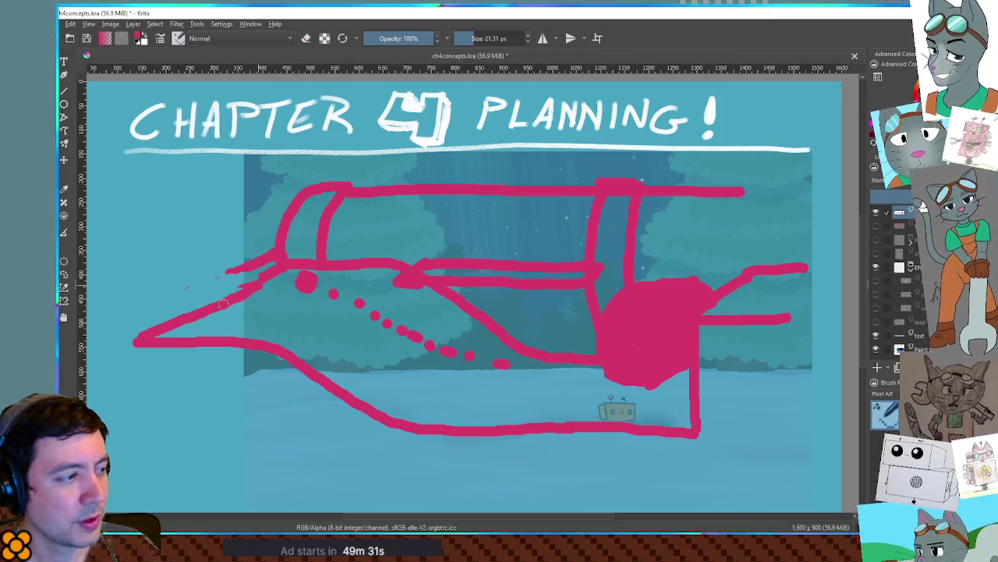
pyautogui.moveTo(243, 272)
pyautogui.mouseDown()
pyautogui.moveTo(148, 306)
pyautogui.moveTo(139, 338)
pyautogui.mouseUp()
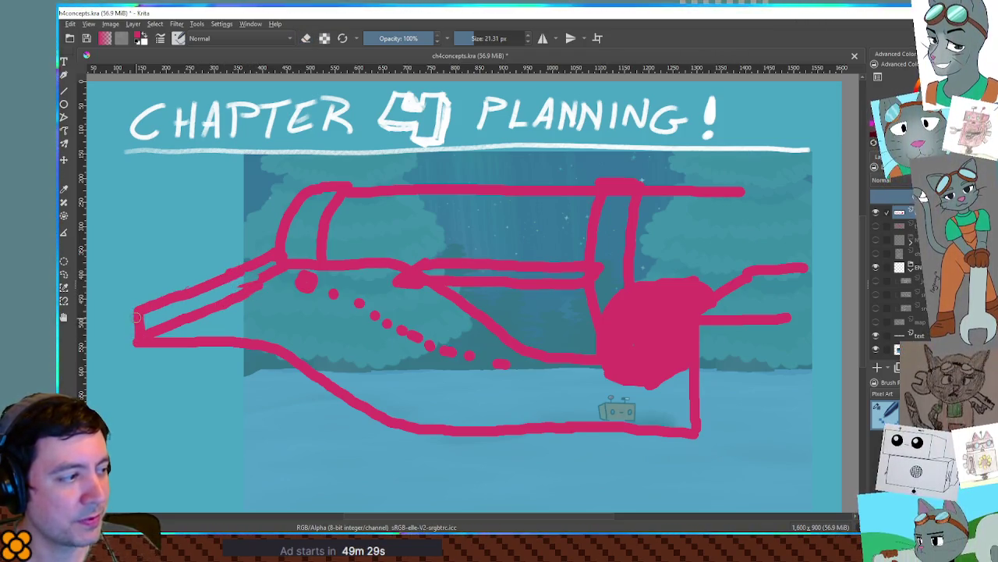
pyautogui.press('t')
pyautogui.moveTo(306, 299); pyautogui.dragTo(533, 320)
# - Draw long roof, body and lower hull lines extending the vehicle far to the left
pyautogui.press('b')
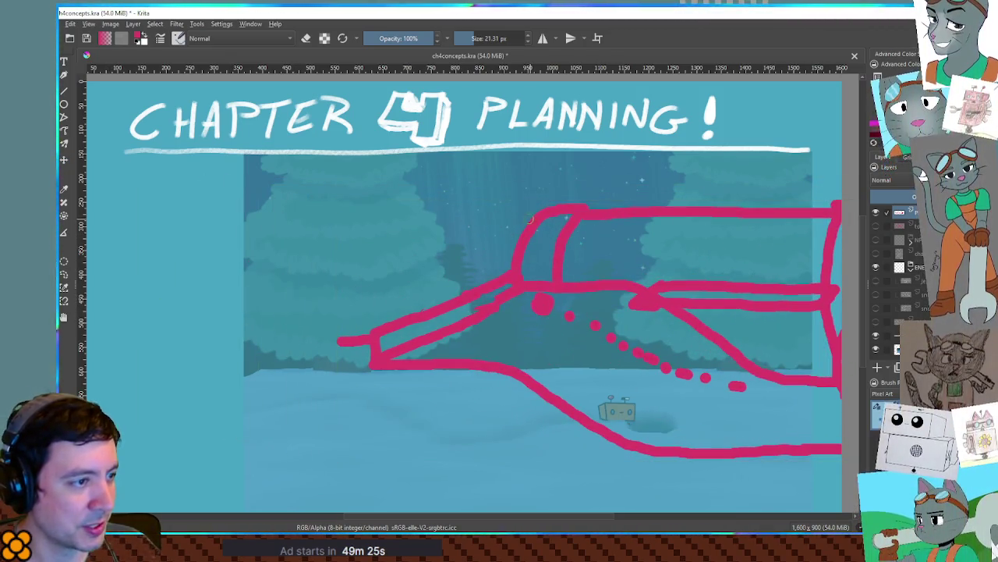
pyautogui.moveTo(535, 221); pyautogui.dragTo(325, 228)
pyautogui.moveTo(509, 272); pyautogui.dragTo(219, 285)
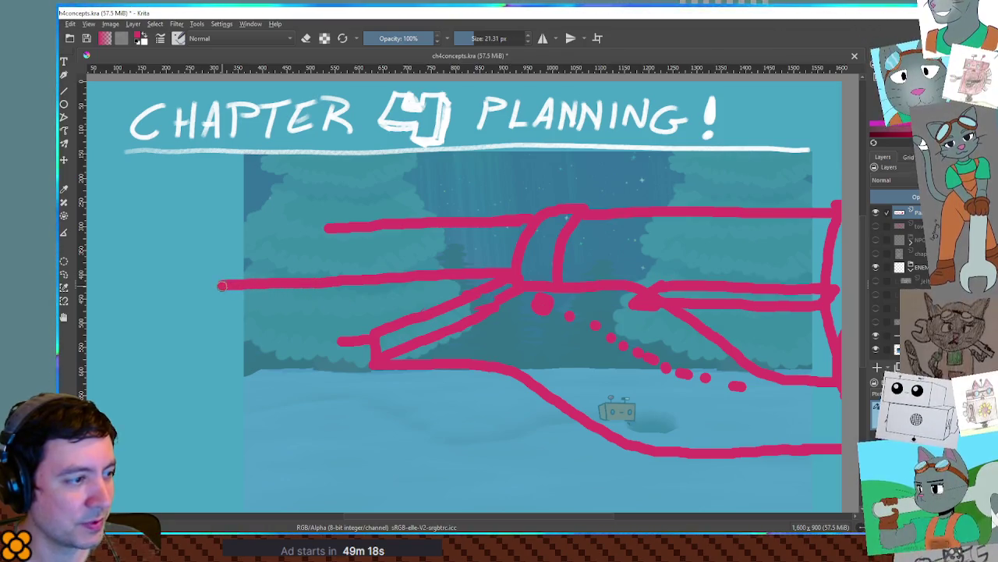
pyautogui.moveTo(337, 342); pyautogui.dragTo(199, 349)
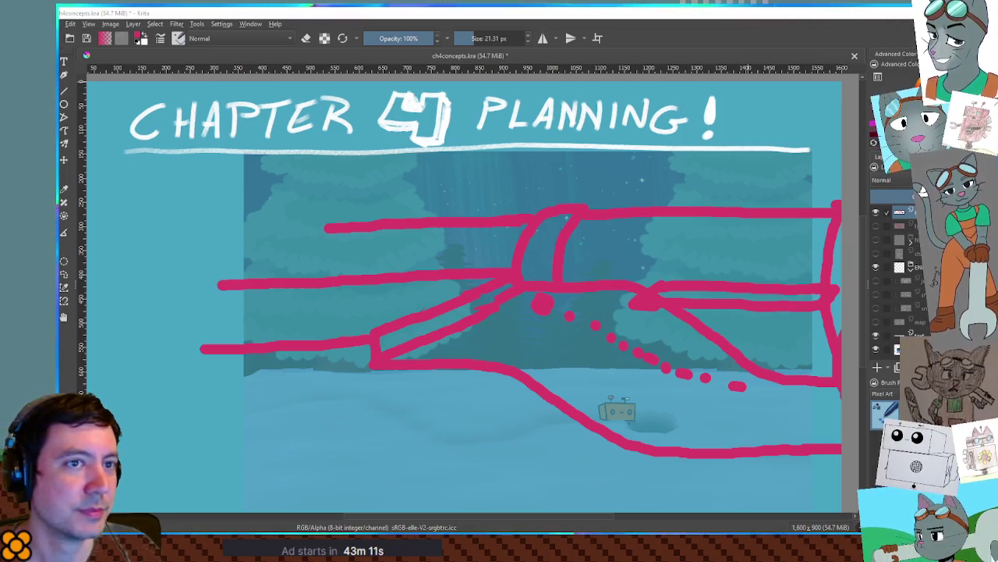
# - Switch to the Paper Robot game and walk the robot toward the snowman, swinging the camera
pyautogui.hotkey('alt', 'Tab')
pyautogui.press('d')
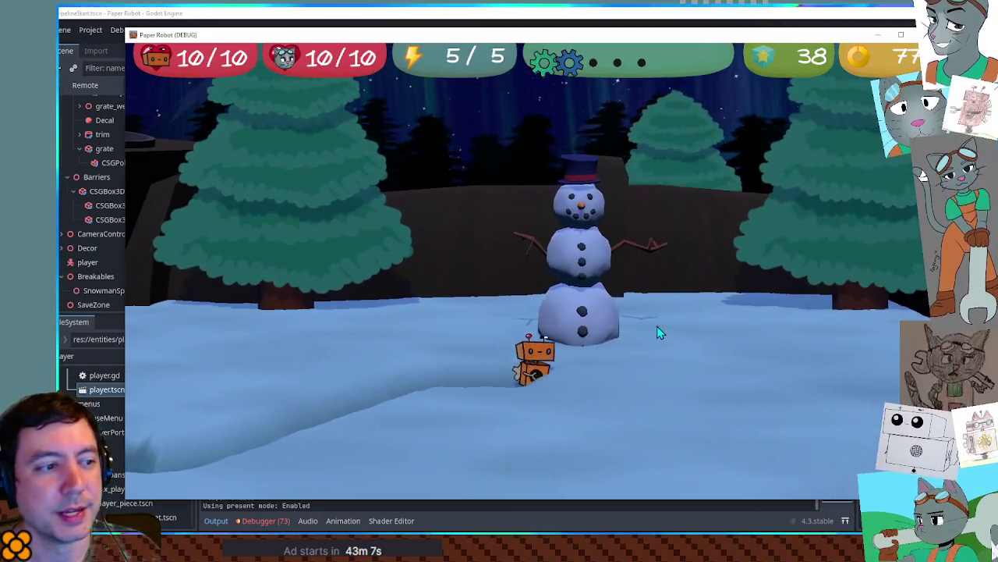
pyautogui.press('a')
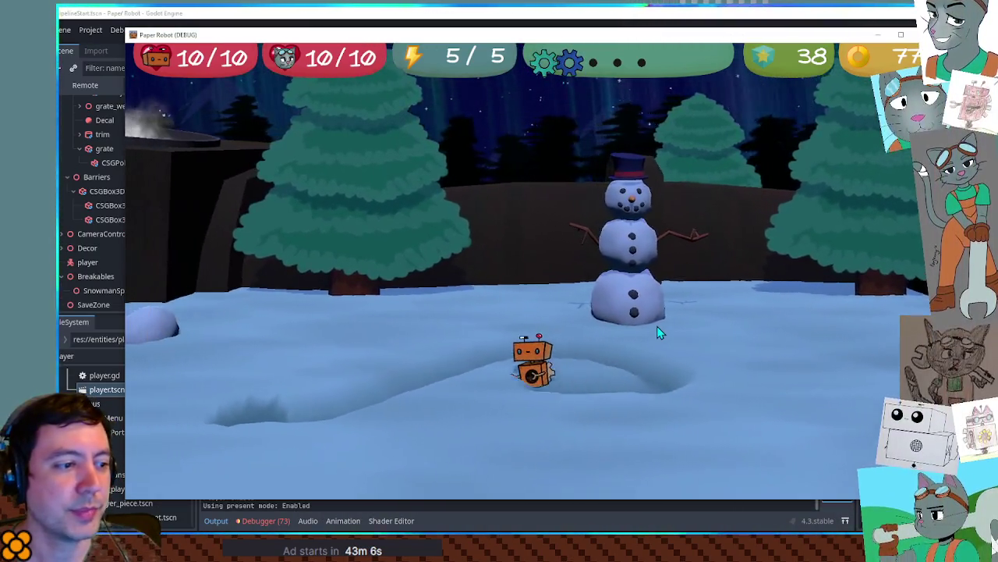
pyautogui.press('d')
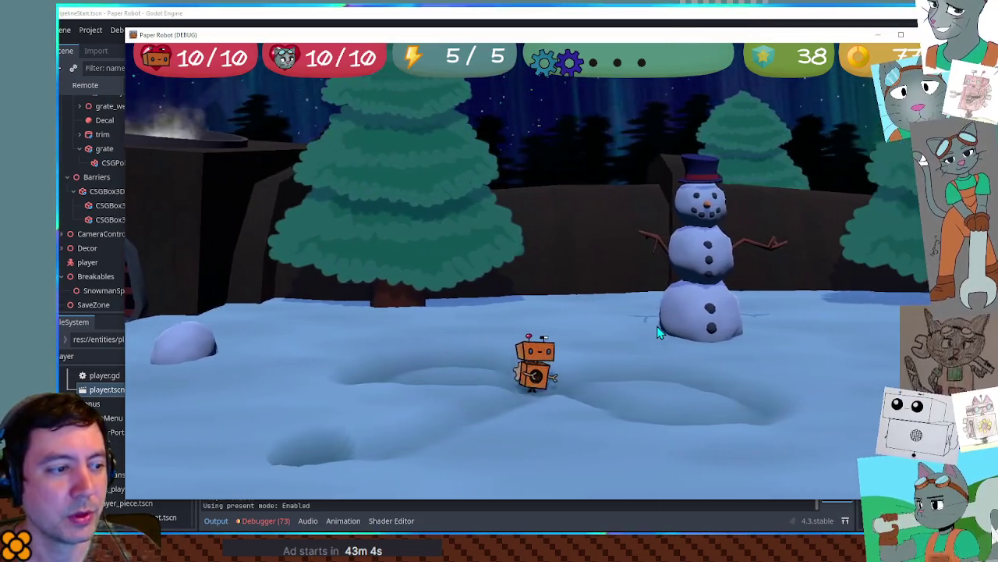
pyautogui.press('s')
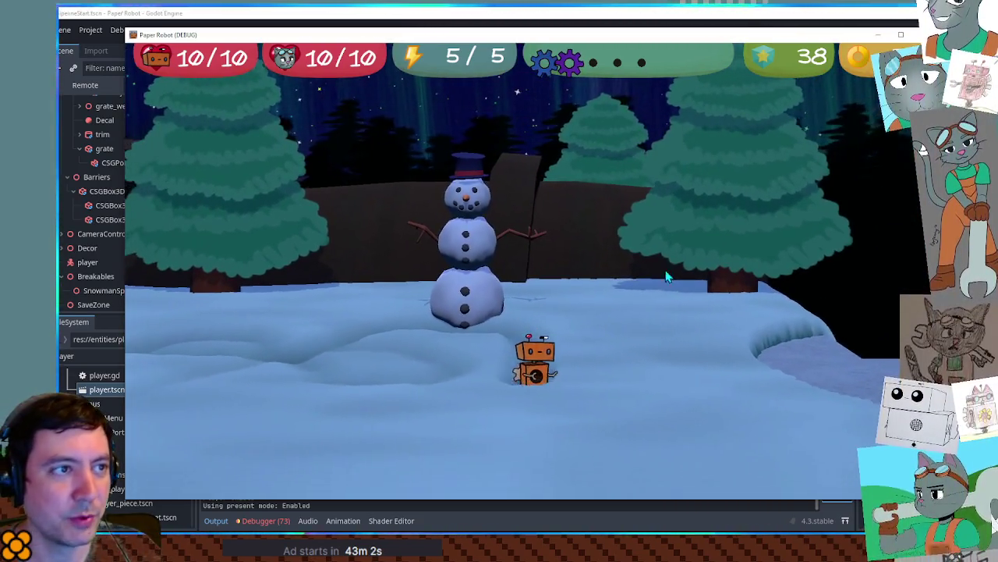
pyautogui.press('a')
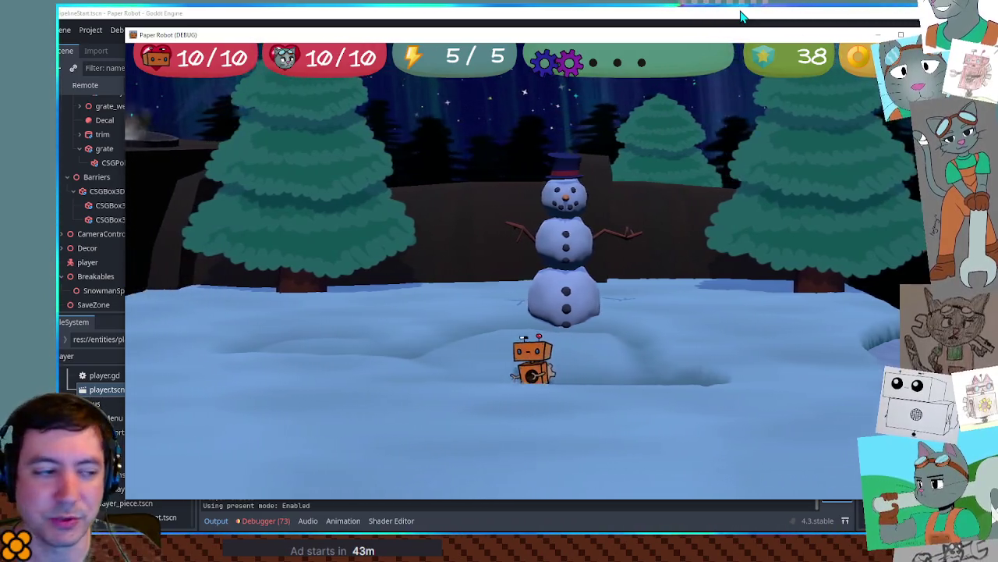
pyautogui.press('a')
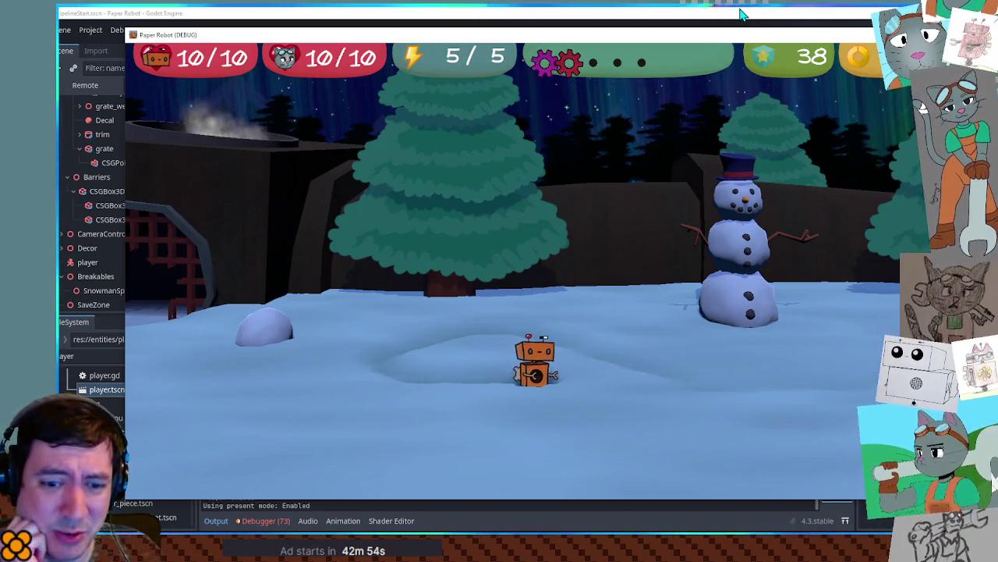
# - Tunnel the robot through the snow and circle it around the mound and snowball
pyautogui.press('w')
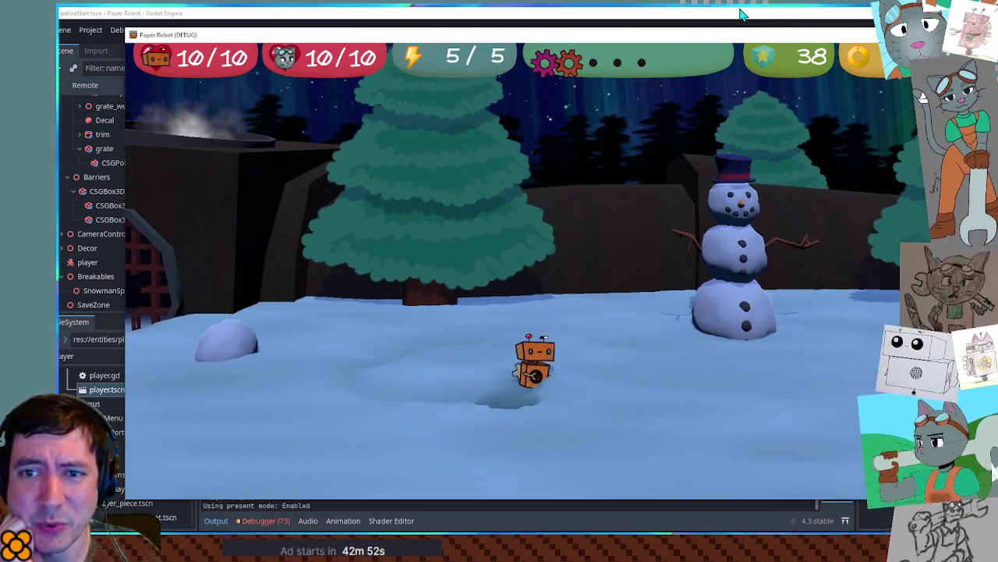
pyautogui.press('a')
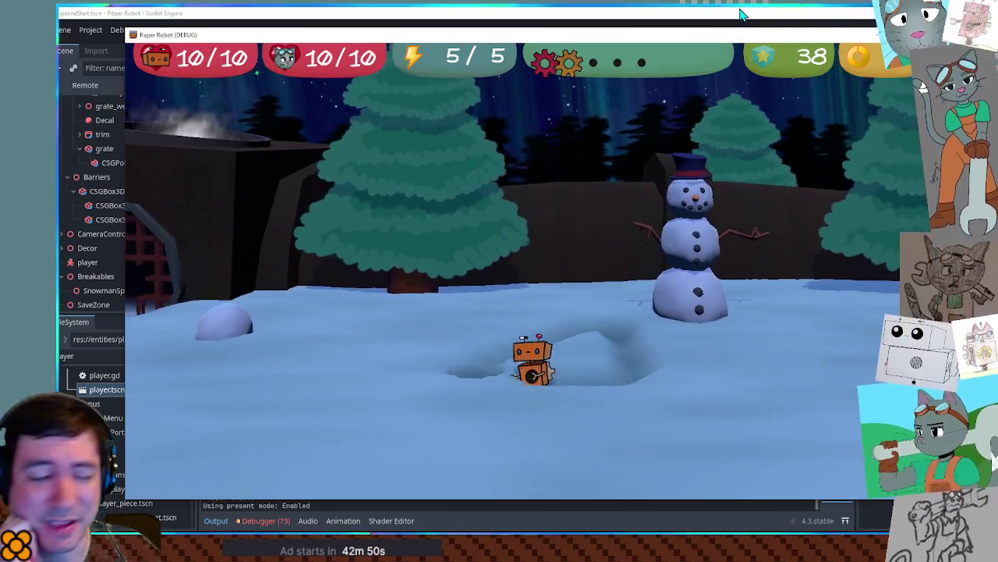
pyautogui.press('a')
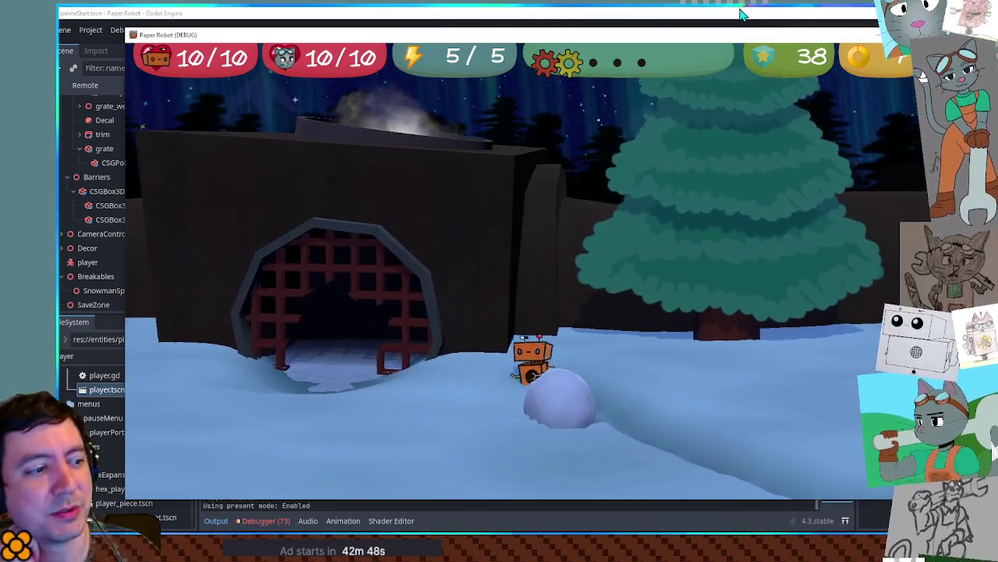
pyautogui.press('a')
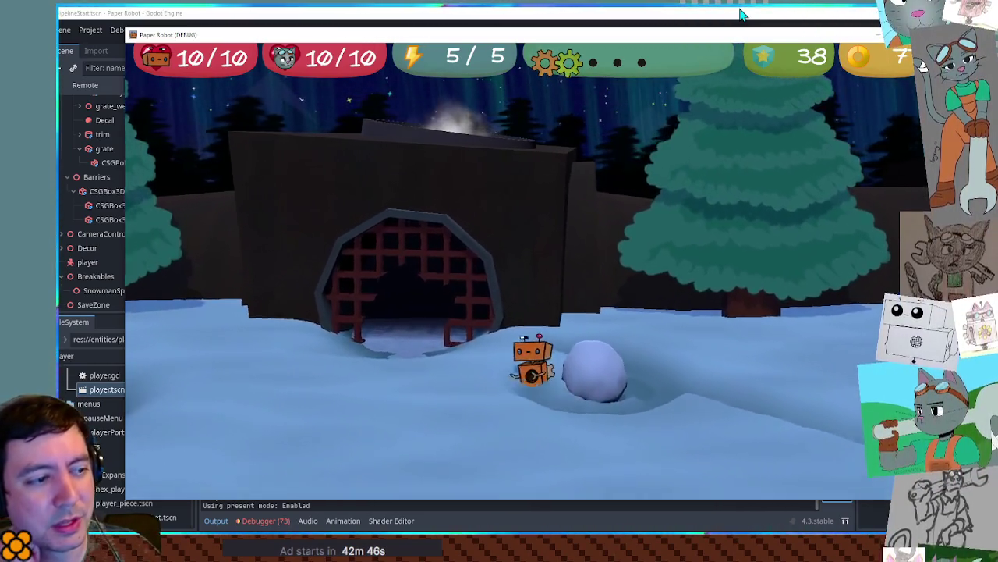
pyautogui.press('d')
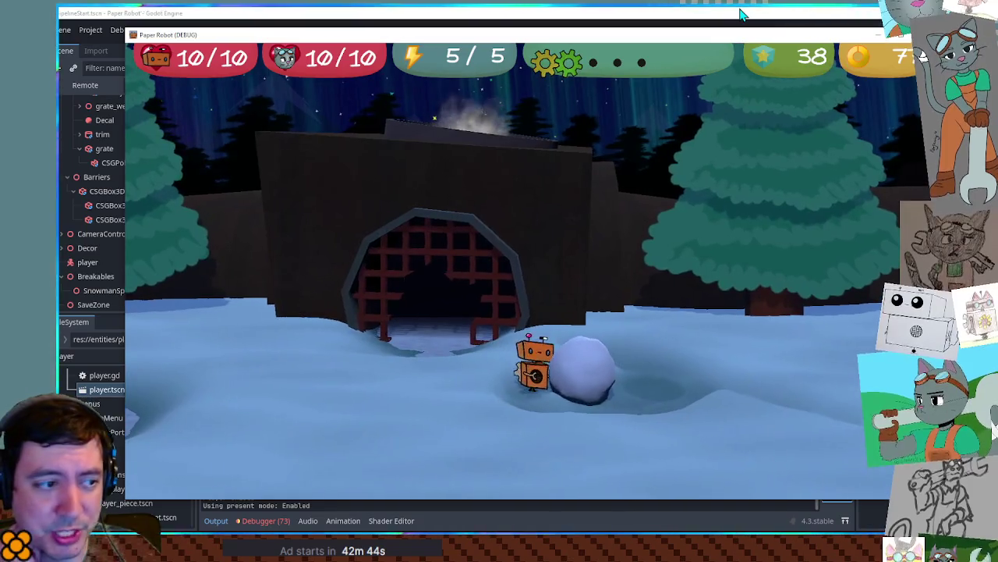